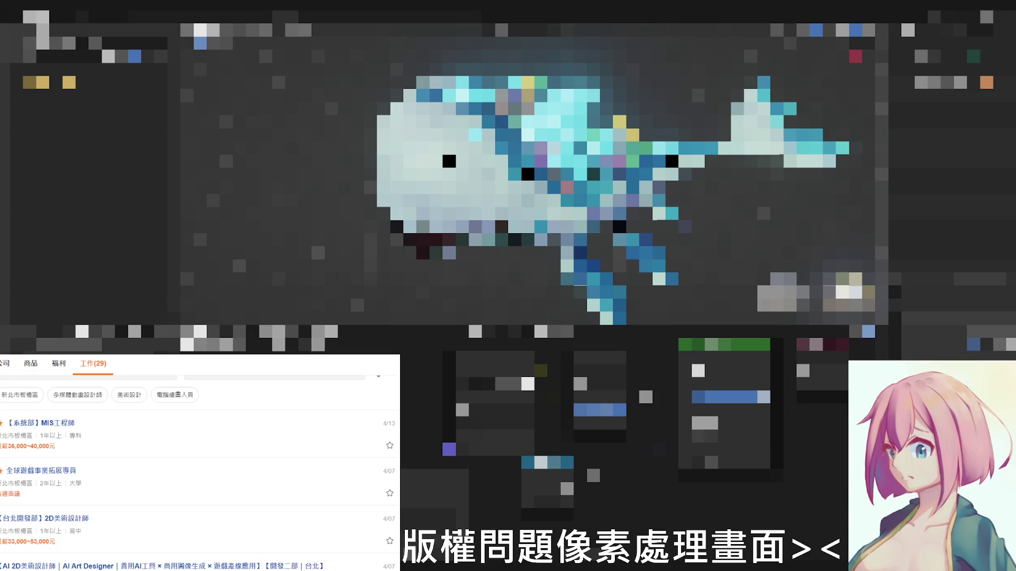
- Zoom in on the whale's blue, cyan and purple patterned back
scroll(573, 188, "up", 5)
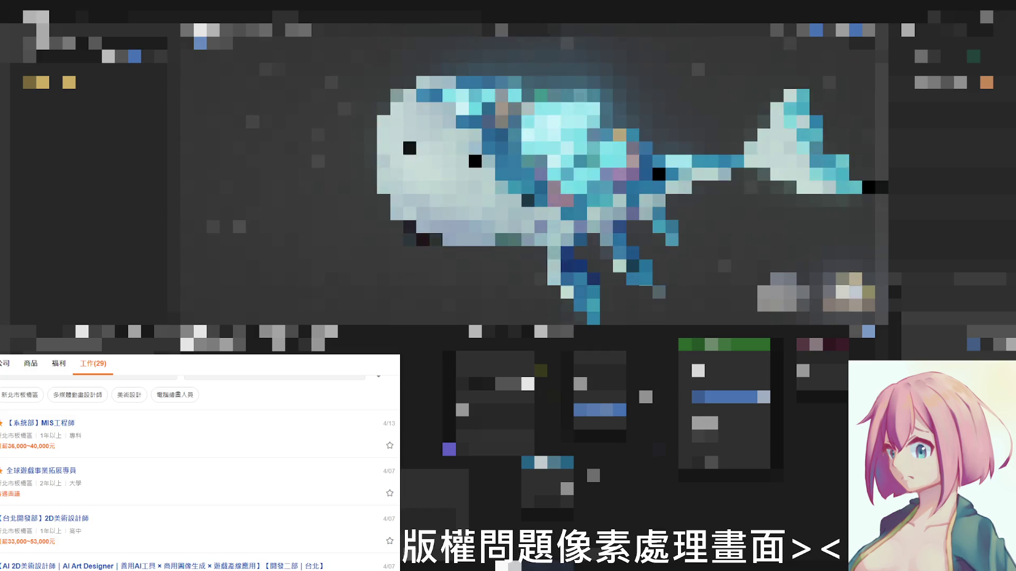
scroll(574, 188, "up", 3)
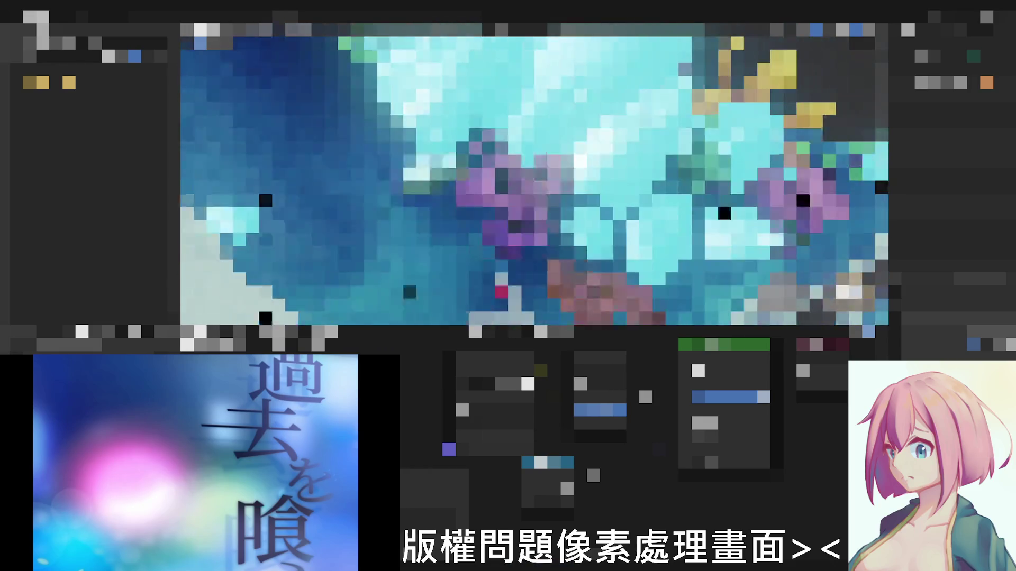
- Cycle through the whale's material slots, showing each material's node setup in the Shader Editor
left_click(952, 69)
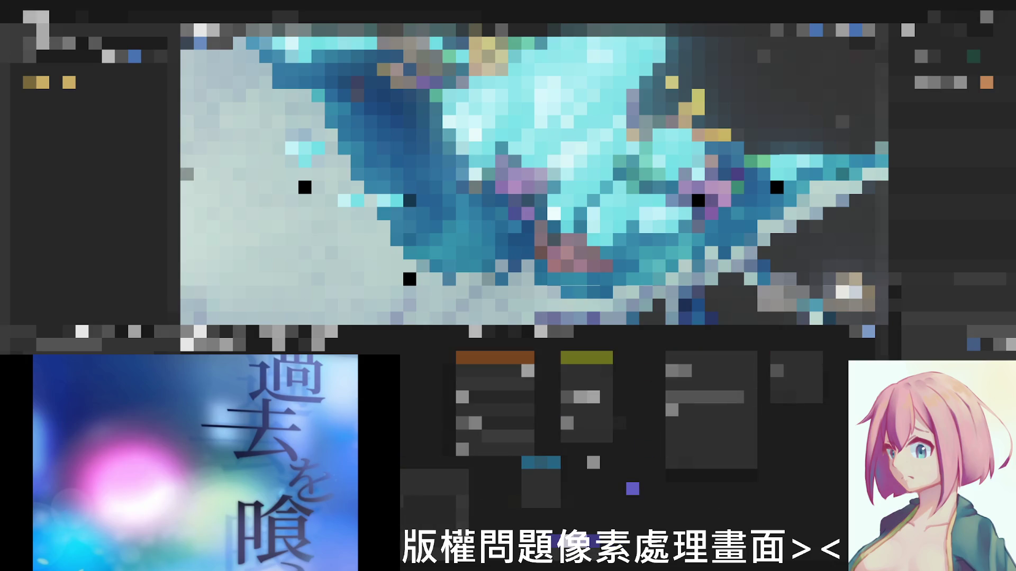
left_click(952, 70)
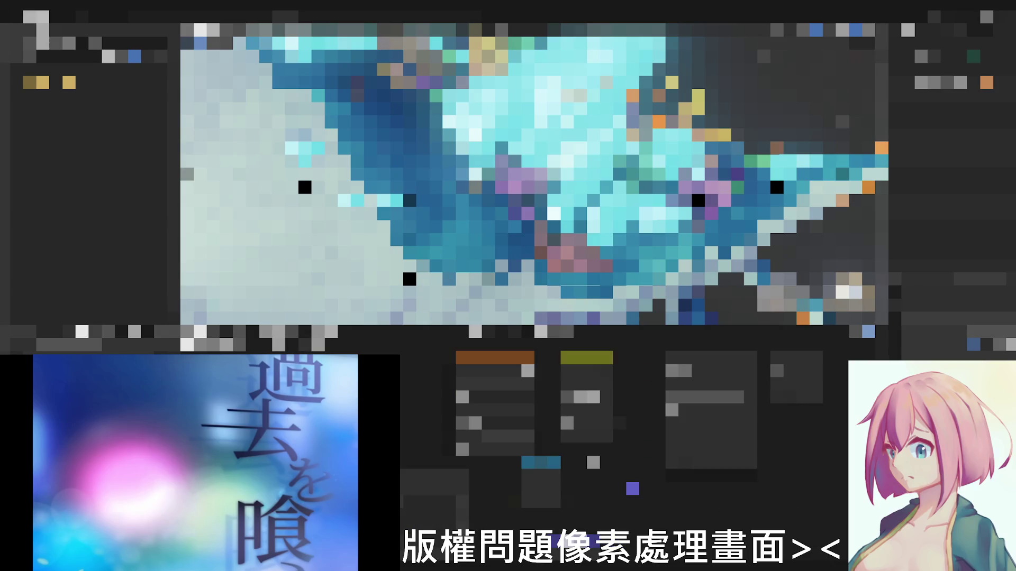
left_click(952, 69)
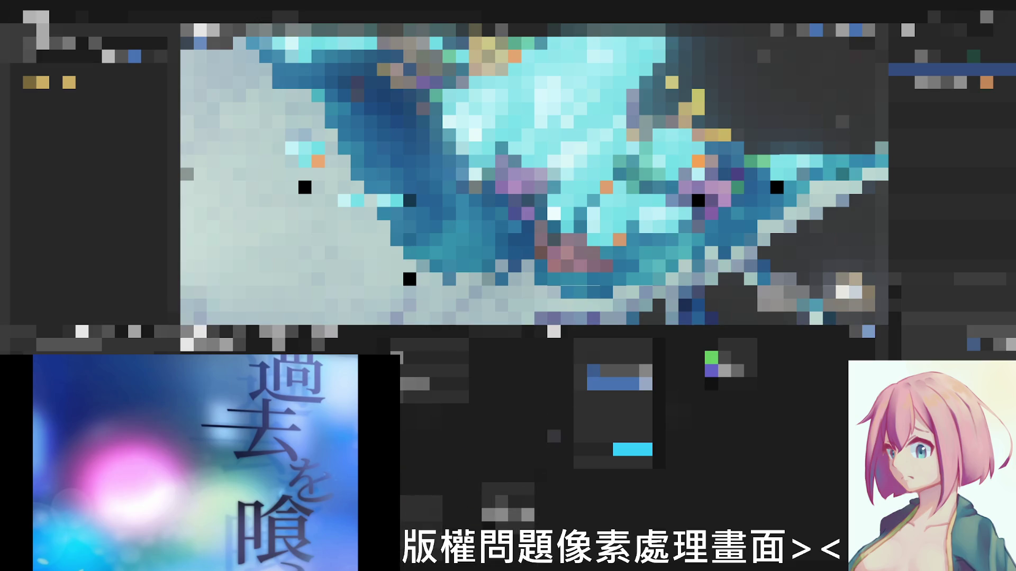
left_click(953, 70)
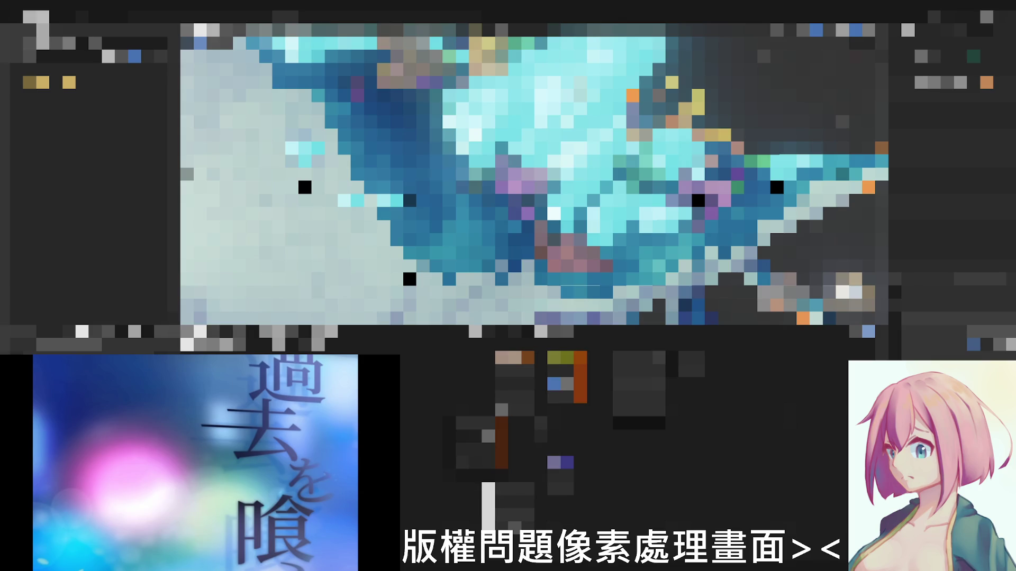
left_click(953, 69)
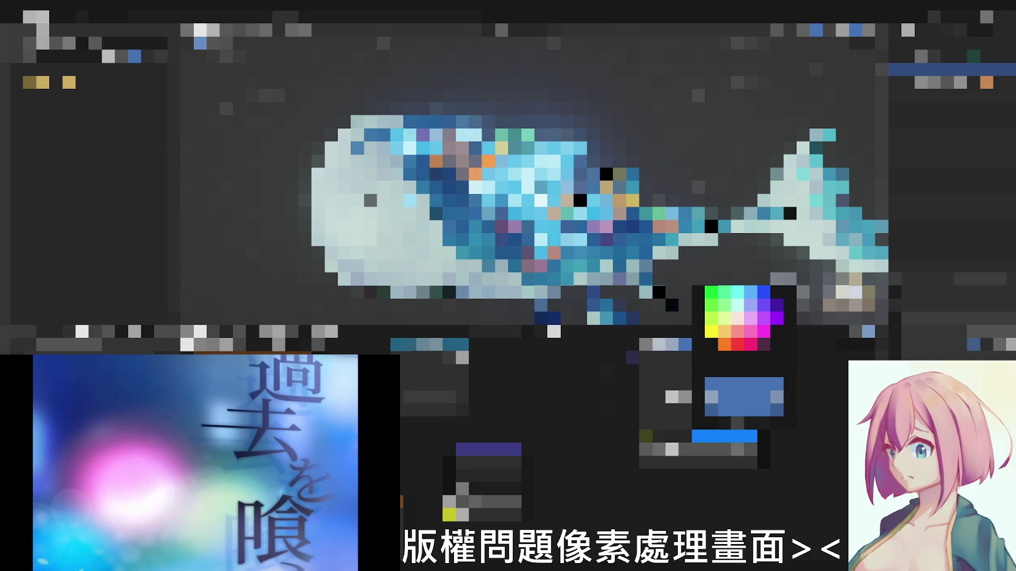
- Dismiss the colour picker with Esc, leaving the cyan-backed whale and its nodes visible
key("Escape")
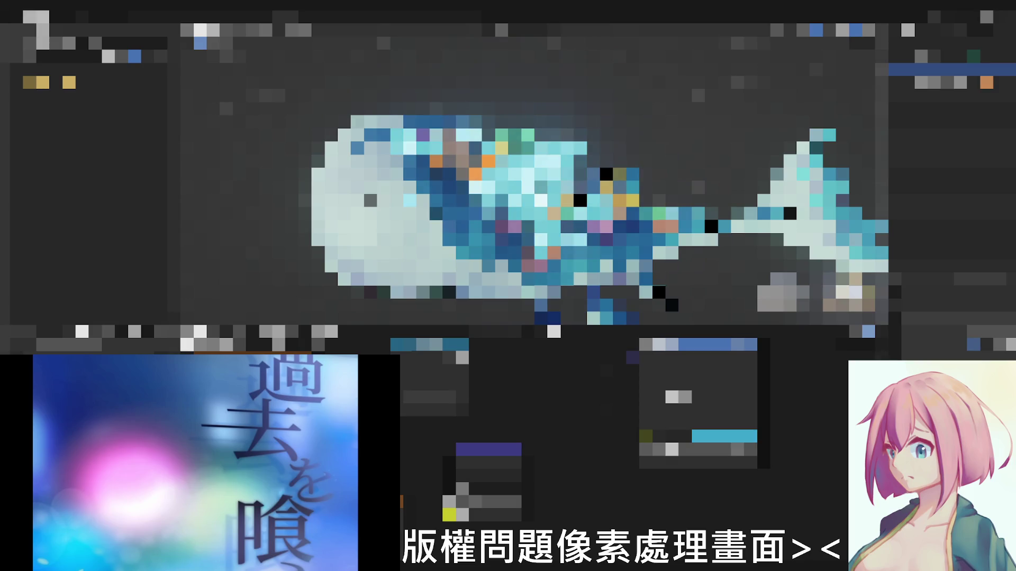
key("Escape")
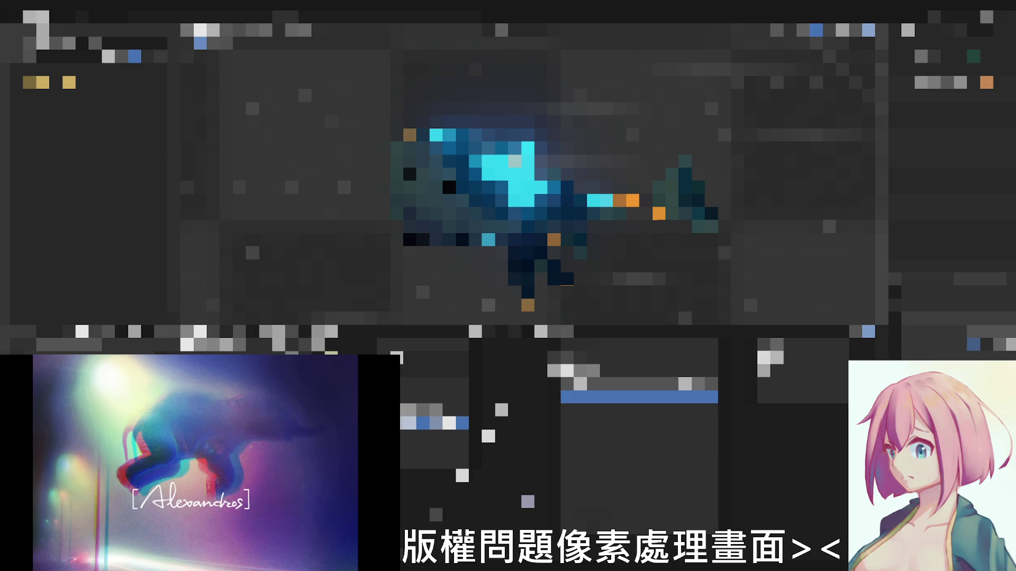
- Open the viewport shading options dropdown
left_click(855, 30)
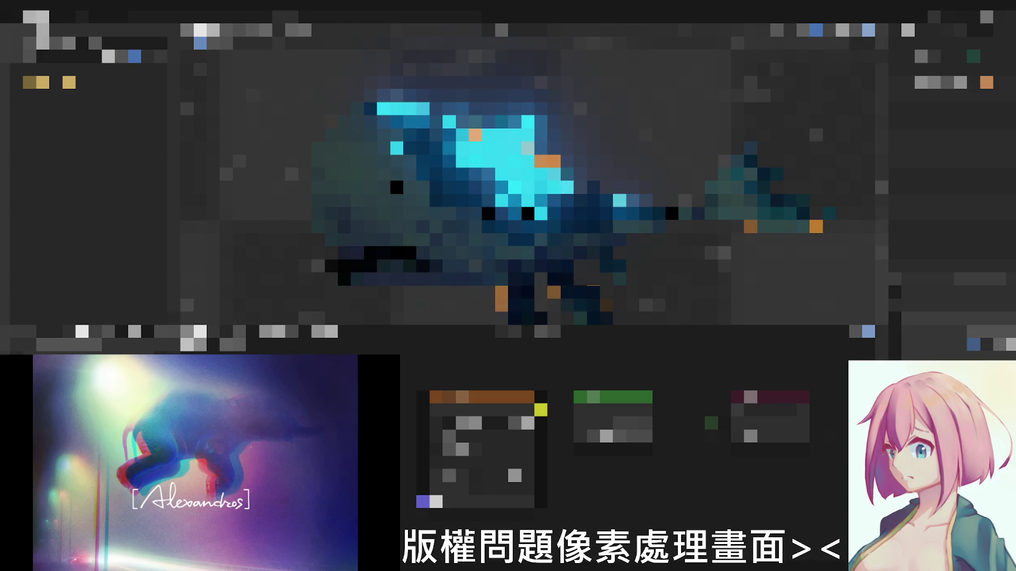
- Link the texture node into the whale's shader for a white head and light-blue back
left_click_drag(540, 410, 567, 423)
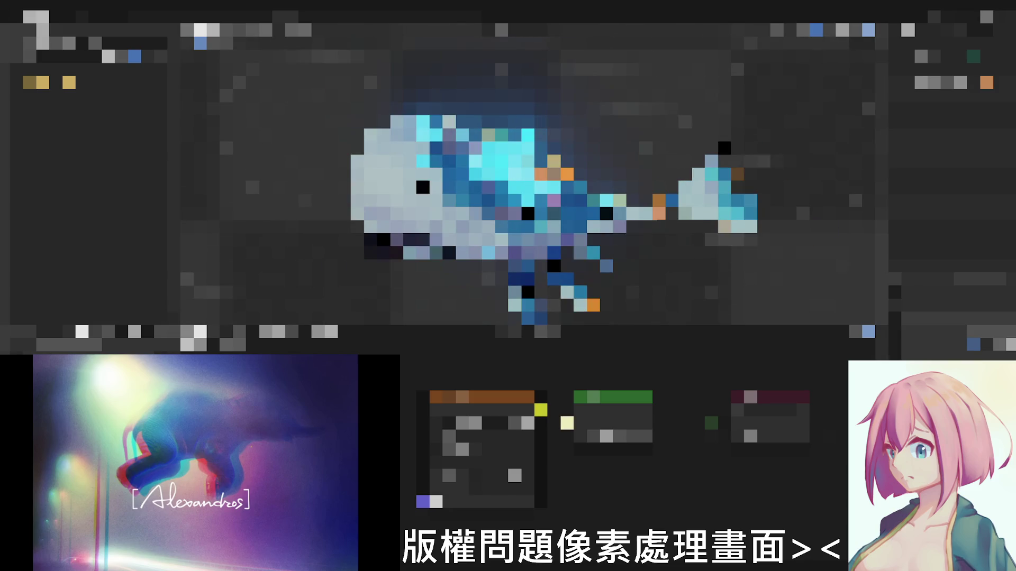
scroll(489, 424, "up", 3)
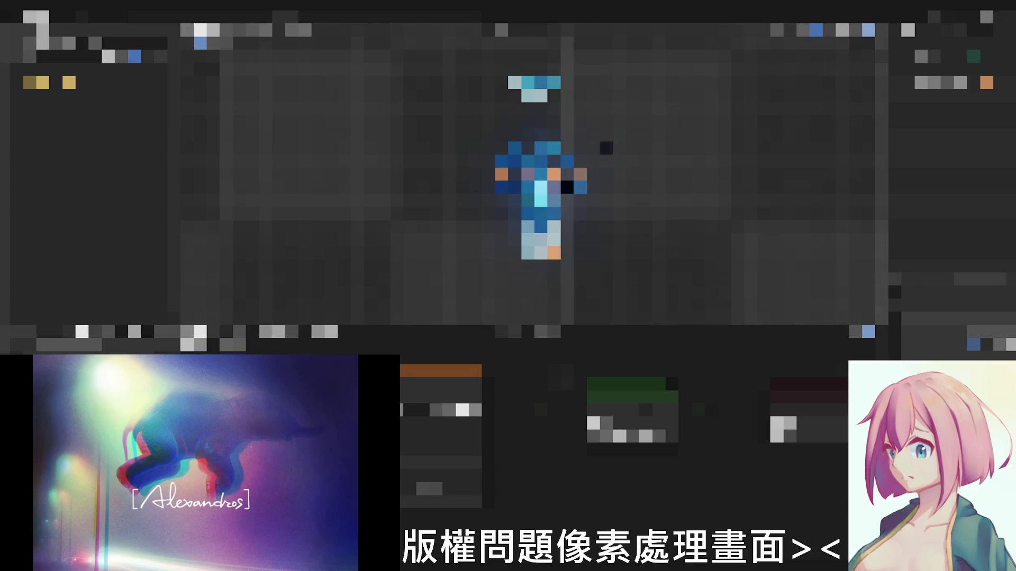
- Apply an option from the whale's right-click submenu to change its body and tail pose
right_click(563, 142)
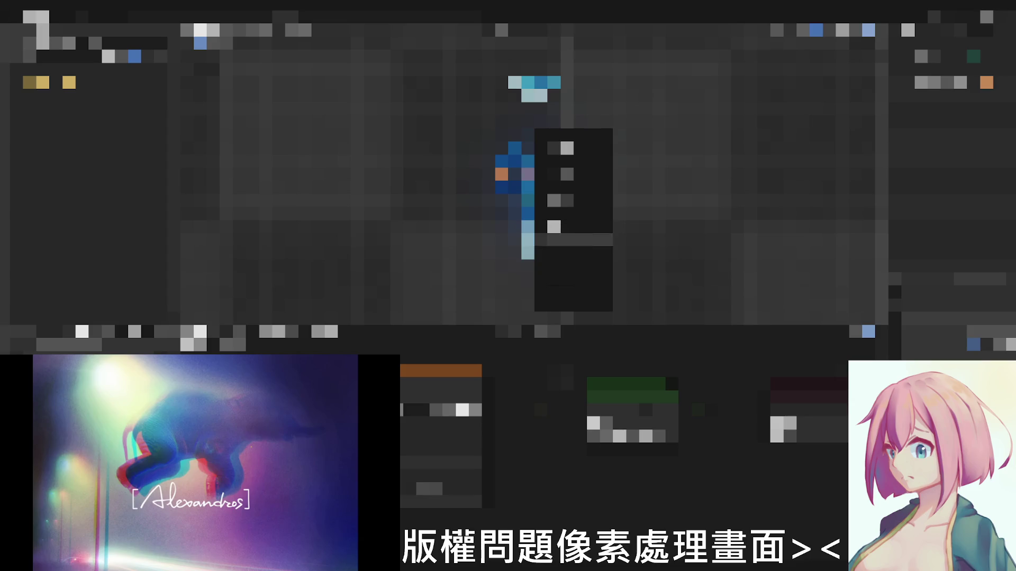
mouse_move(608, 266)
left_click(661, 271)
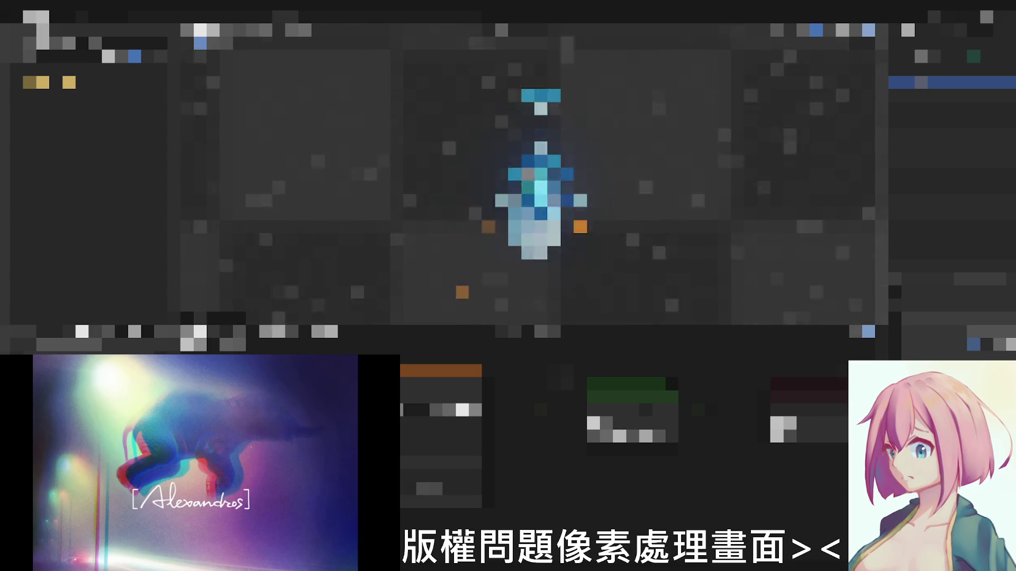
left_click(603, 289)
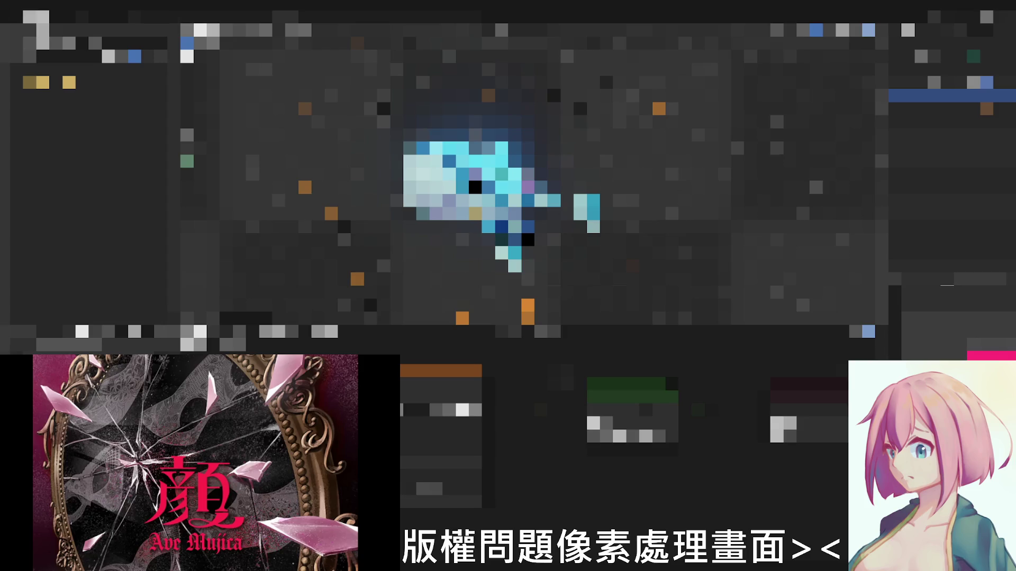
- Maximize the 3D view with Ctrl+Space, zoom out, and deselect everything with Alt+A
key("ctrl+space")
scroll(507, 286, "down", 3)
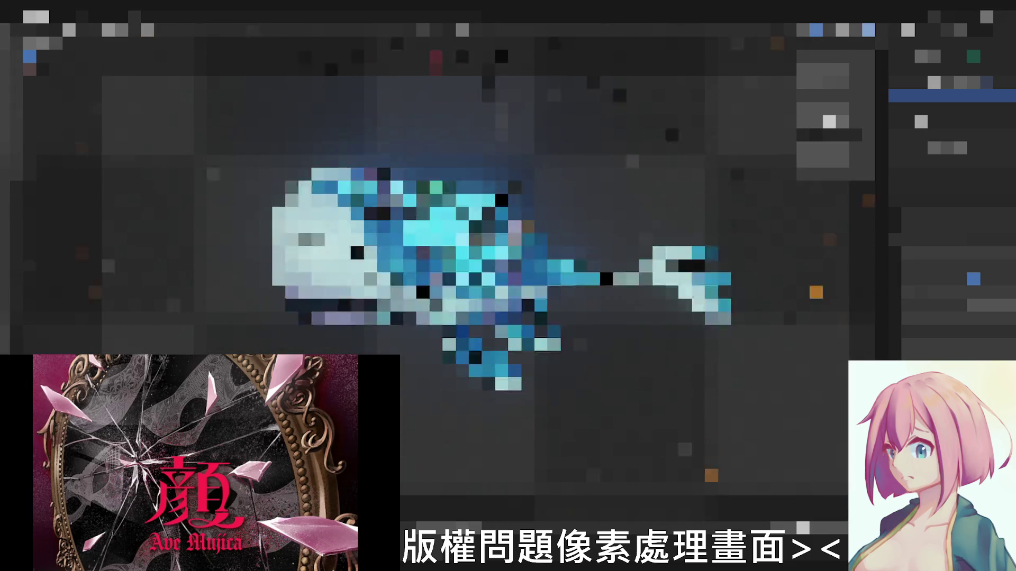
key("alt+a")
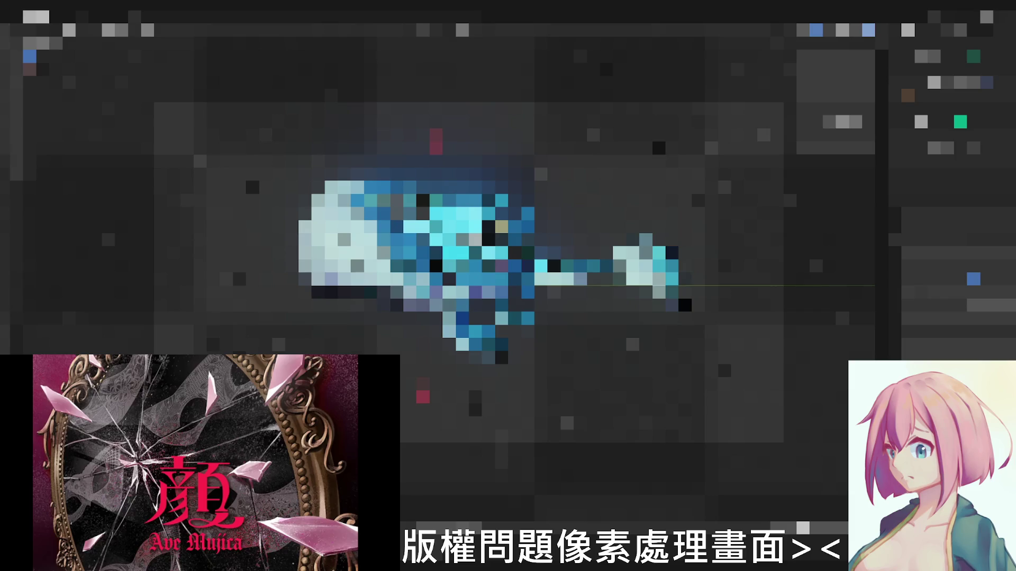
- Select the camera in the Outliner and switch to camera view with Numpad 0
left_click(989, 266)
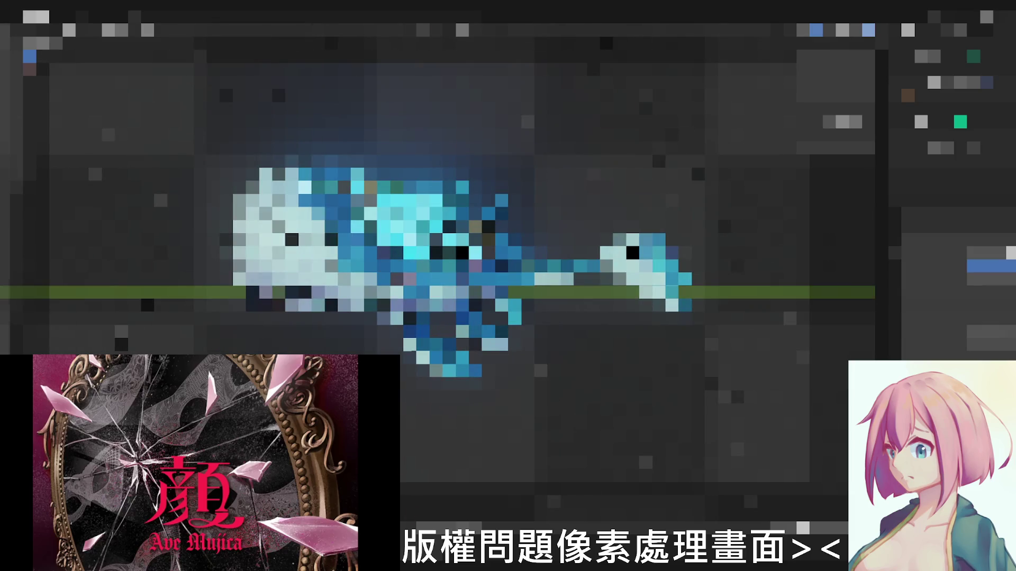
key("KP_0")
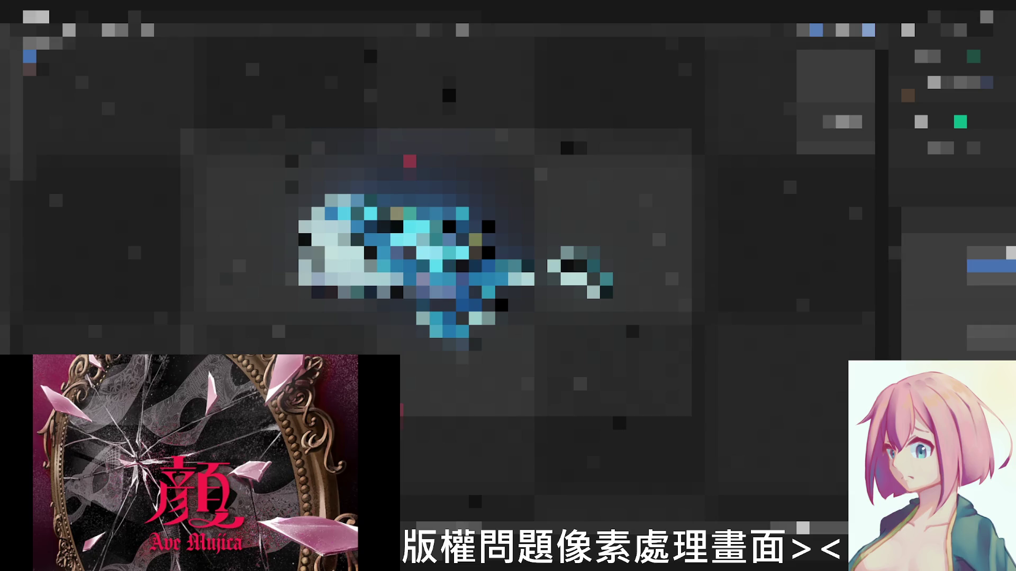
left_click(1010, 253)
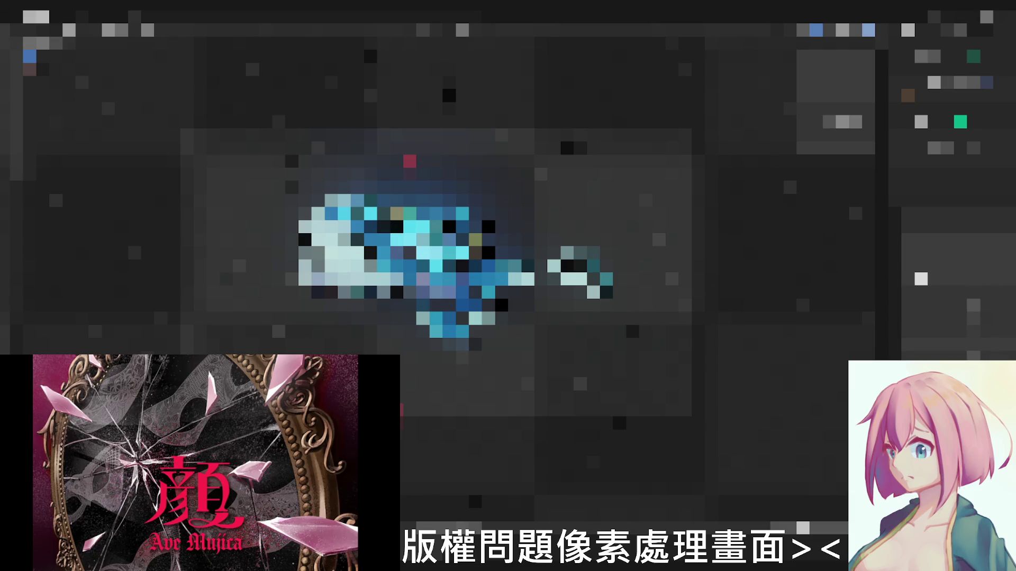
- Select another Outliner object, expanding and then collapsing its contents
left_click(920, 279)
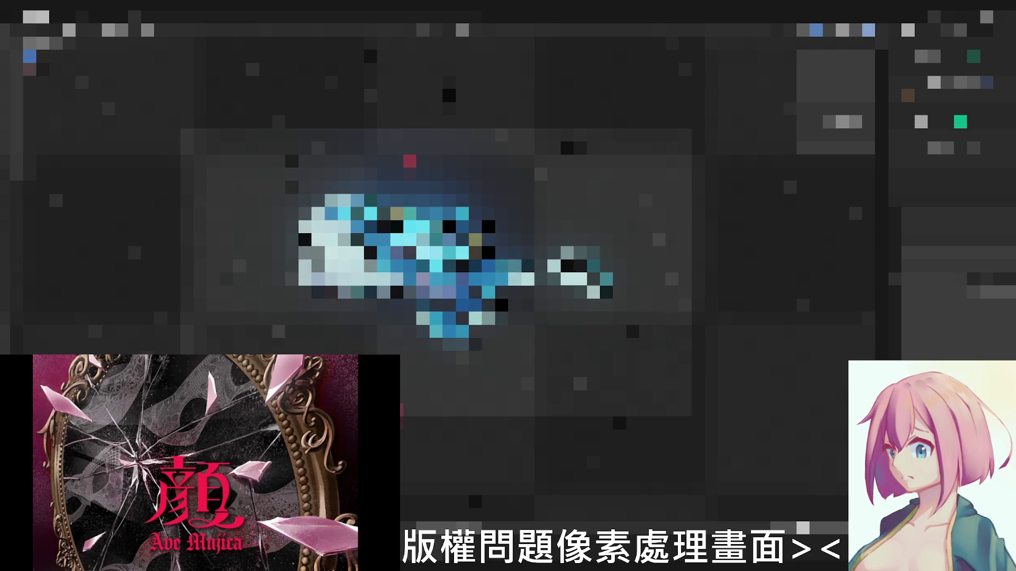
left_click(991, 267)
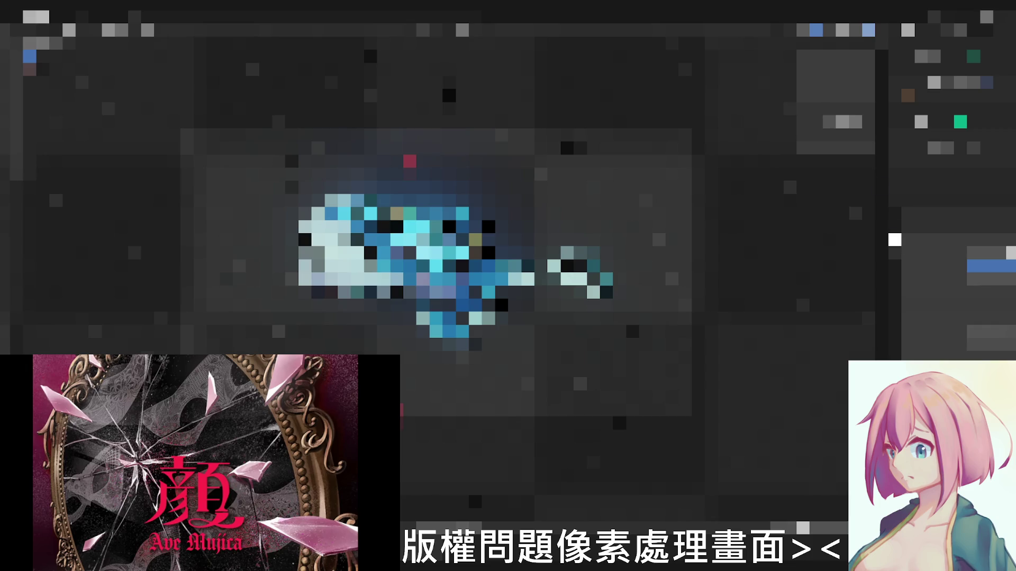
left_click(986, 267)
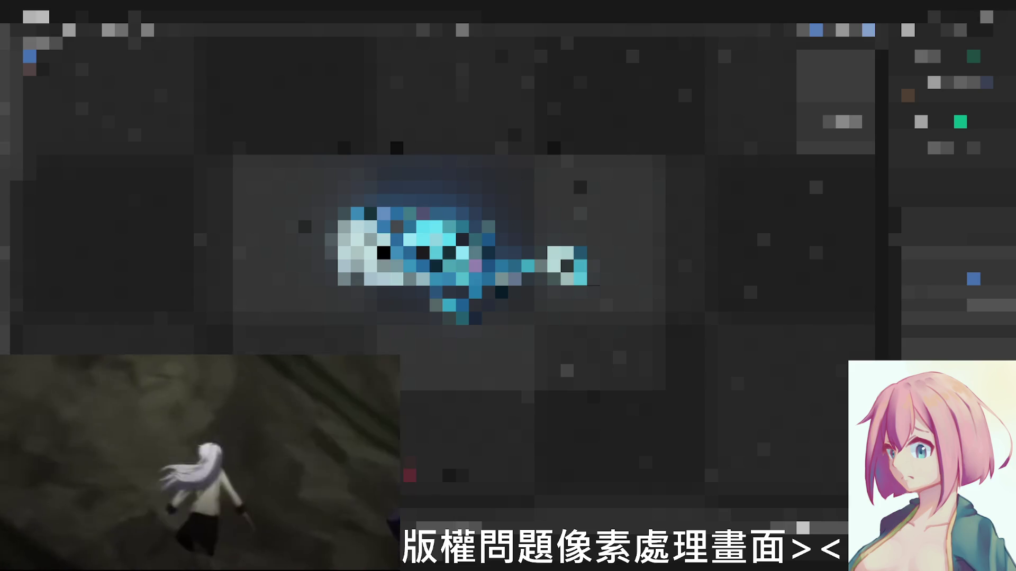
- Zoom in on the whale in the camera view
scroll(465, 254, "up", 2)
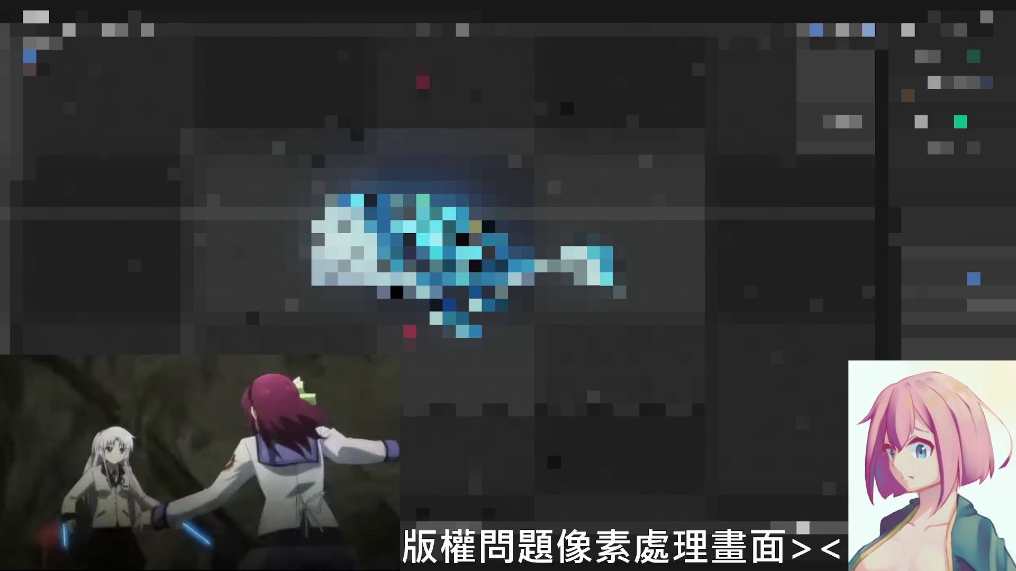
scroll(456, 281, "up", 2)
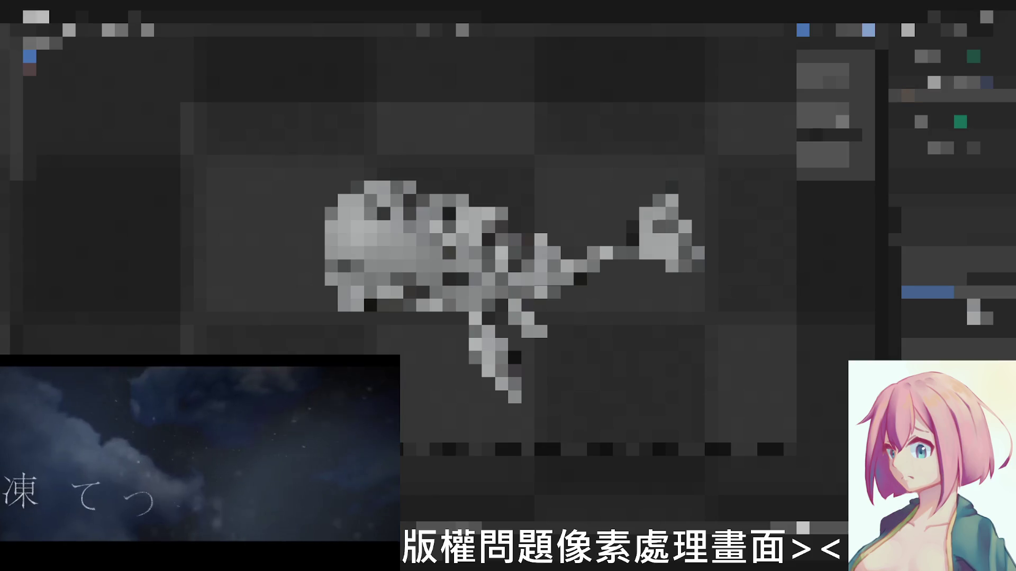
- Orbit and zoom the view until the whole grey whale fits in the viewport
mouse_move(609, 235)
middle_mouse_down()
mouse_move(645, 214)
mouse_move(606, 226)
middle_mouse_up()
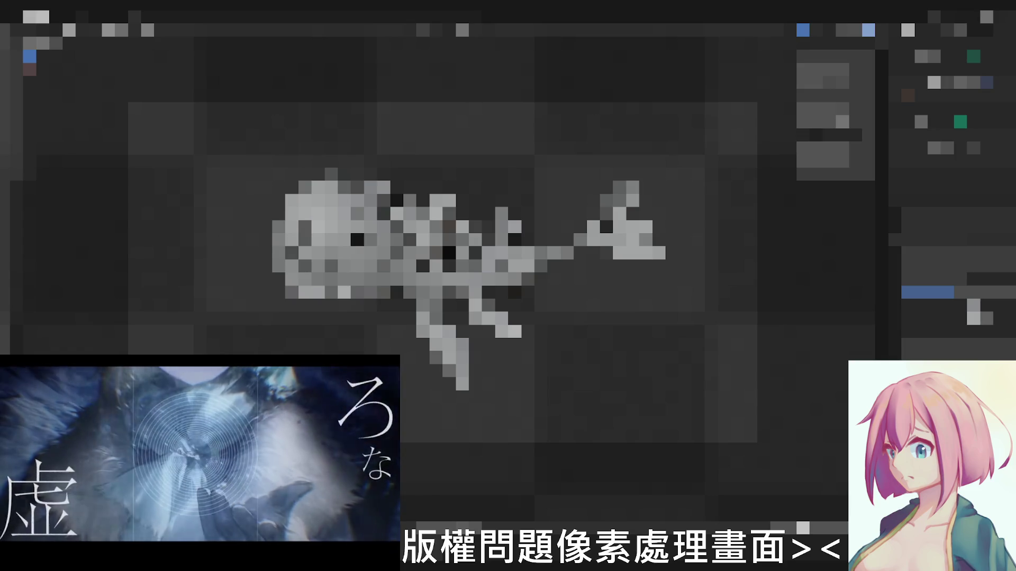
scroll(450, 263, "up", 4)
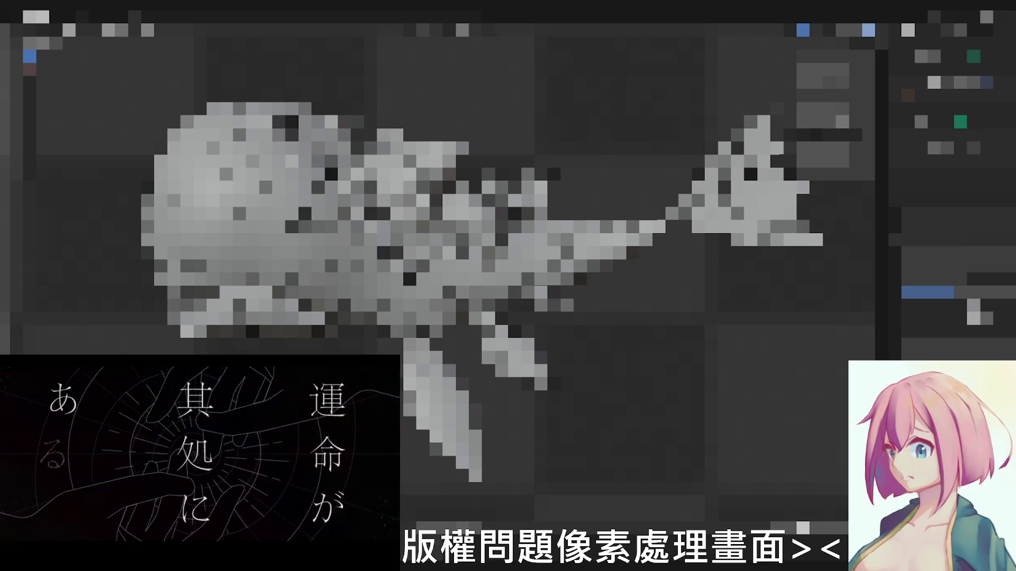
scroll(476, 254, "down", 3)
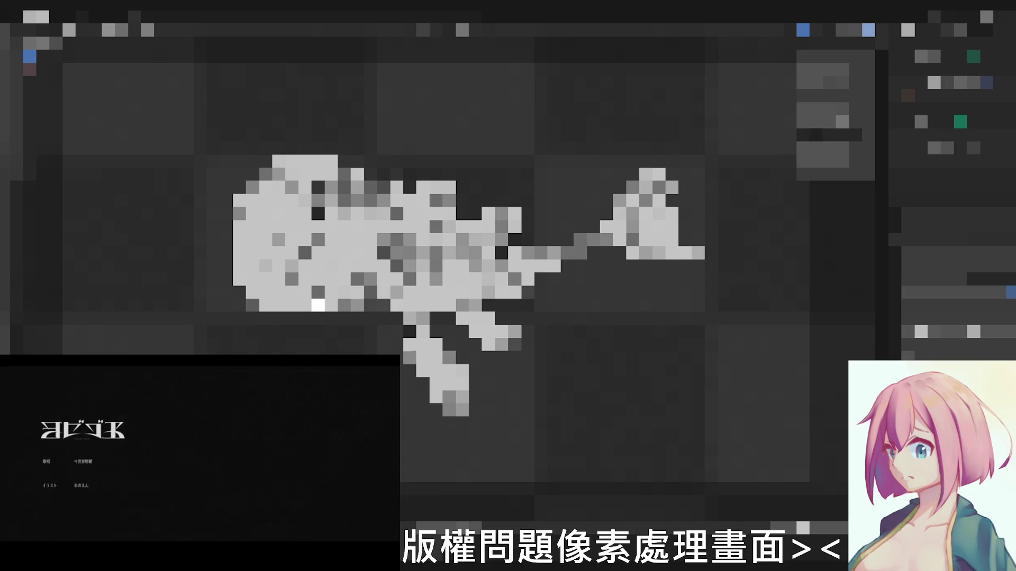
left_click(89, 29)
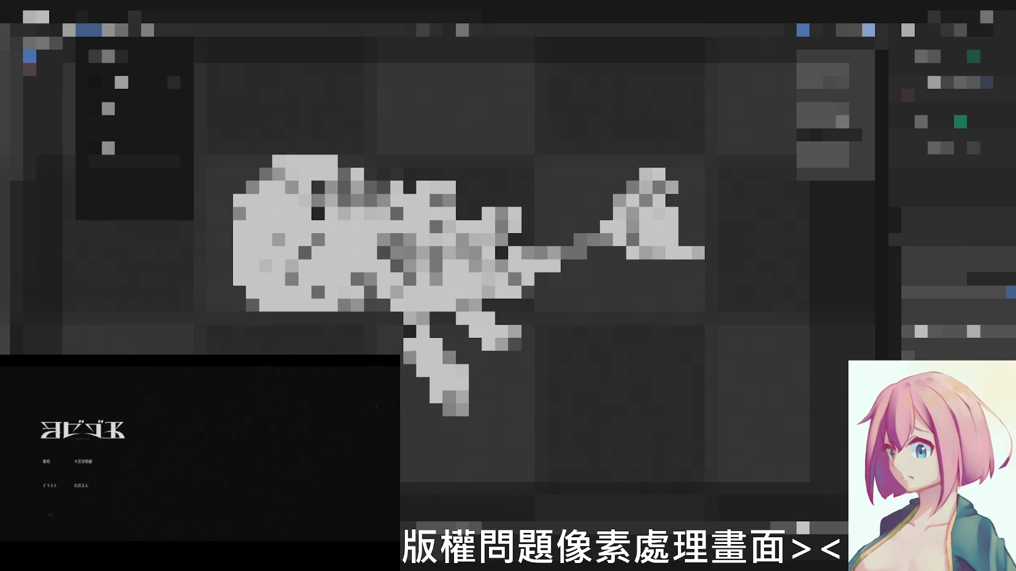
left_click(133, 188)
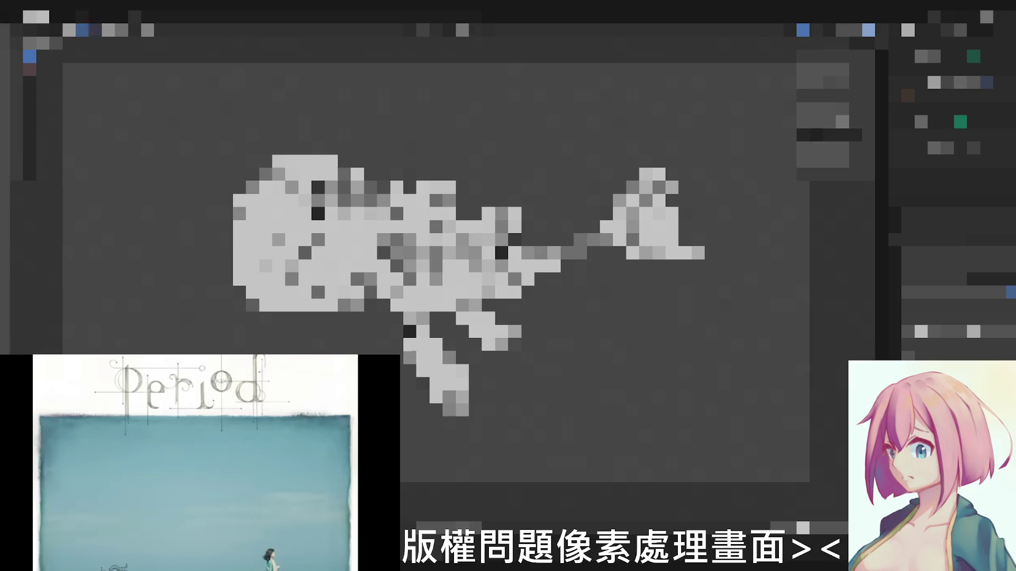
left_click(89, 29)
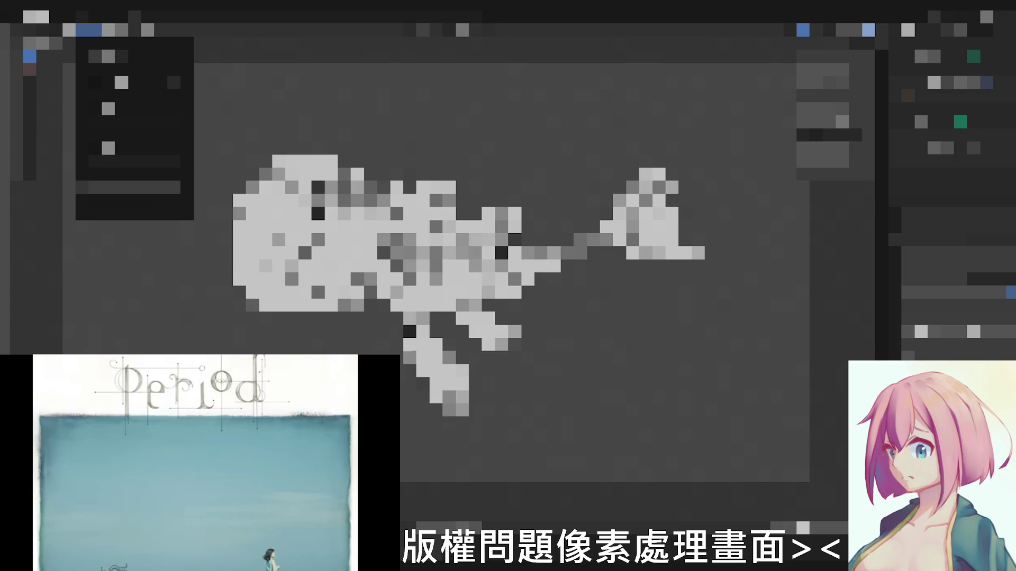
left_click(134, 187)
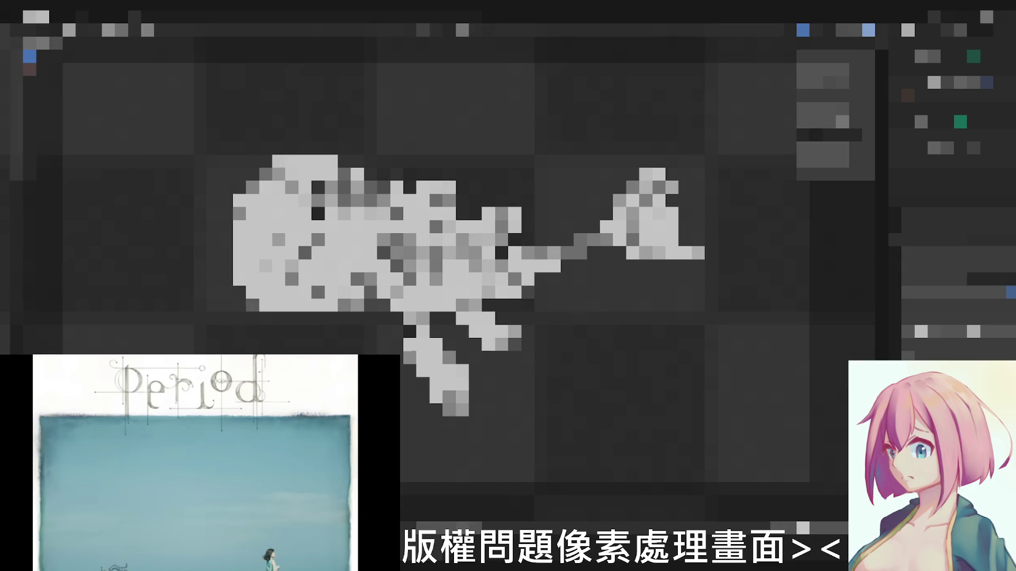
left_click(973, 279)
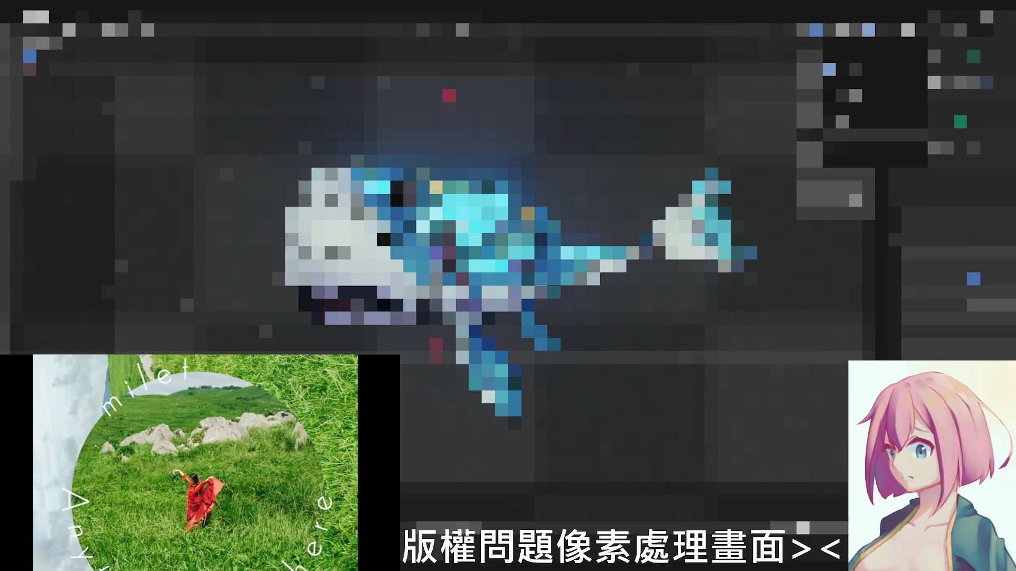
- Dismiss the open list, then expand and adjust a collapsed settings group in the Properties panel
key("Escape")
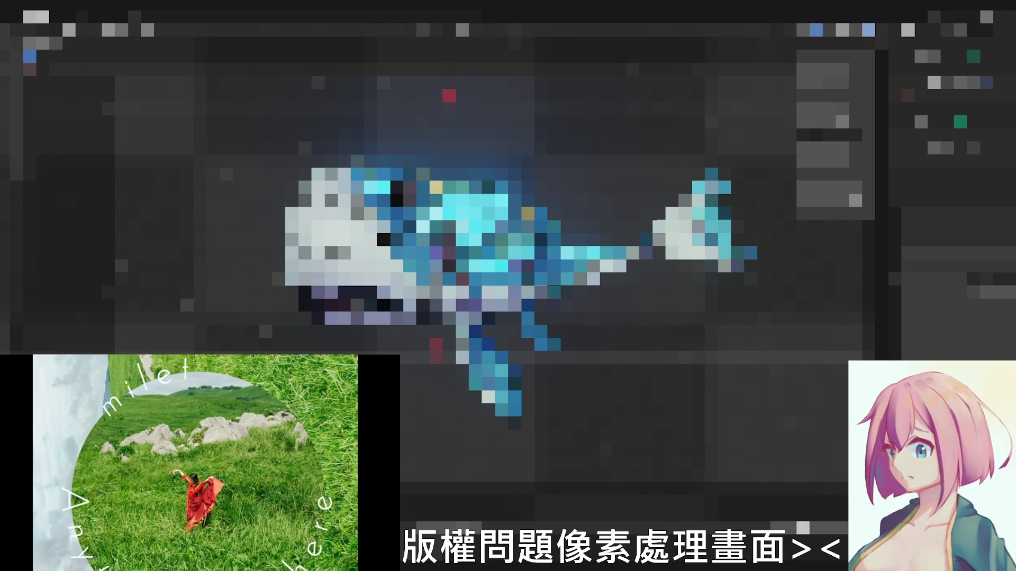
left_click(921, 279)
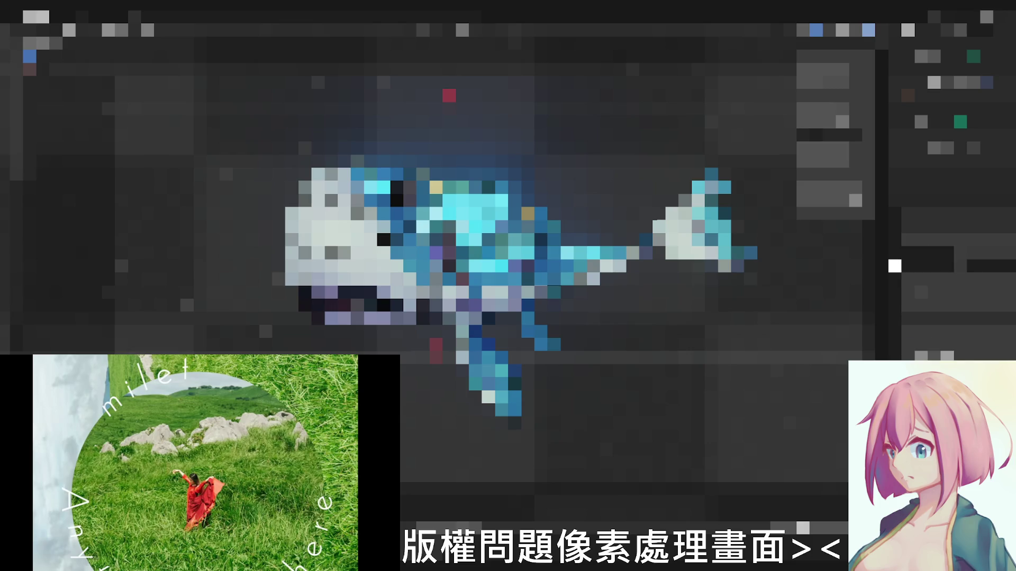
left_click(921, 278)
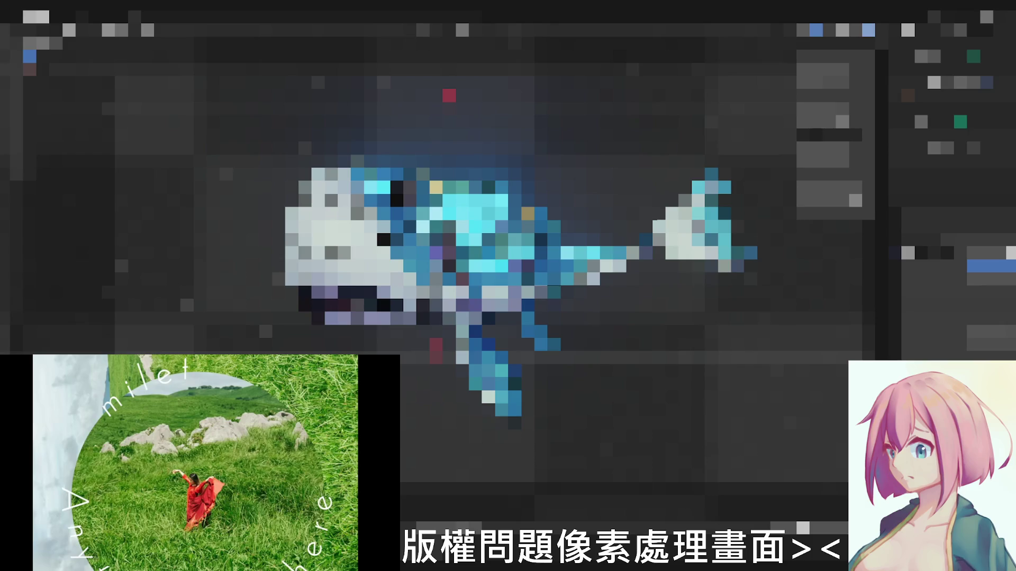
left_click(907, 253)
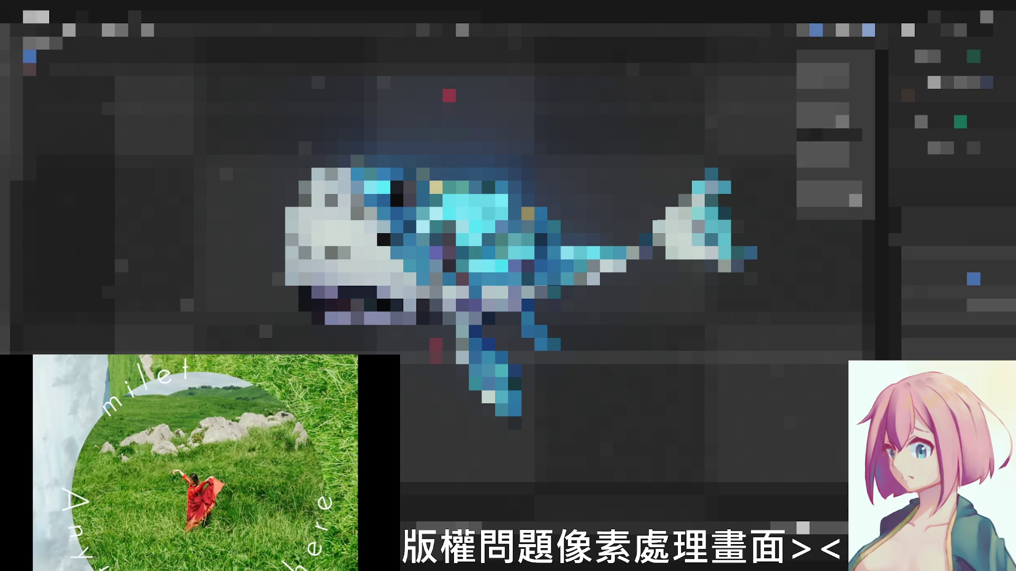
left_click(973, 279)
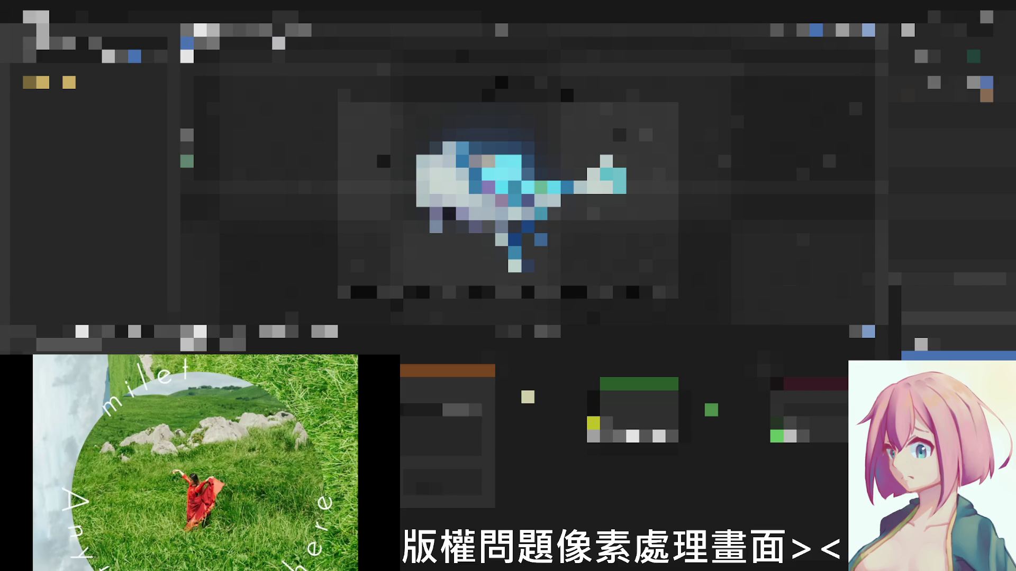
- Toggle a header option off and back on, then change a Properties panel setting for the camera shot
left_click(273, 29)
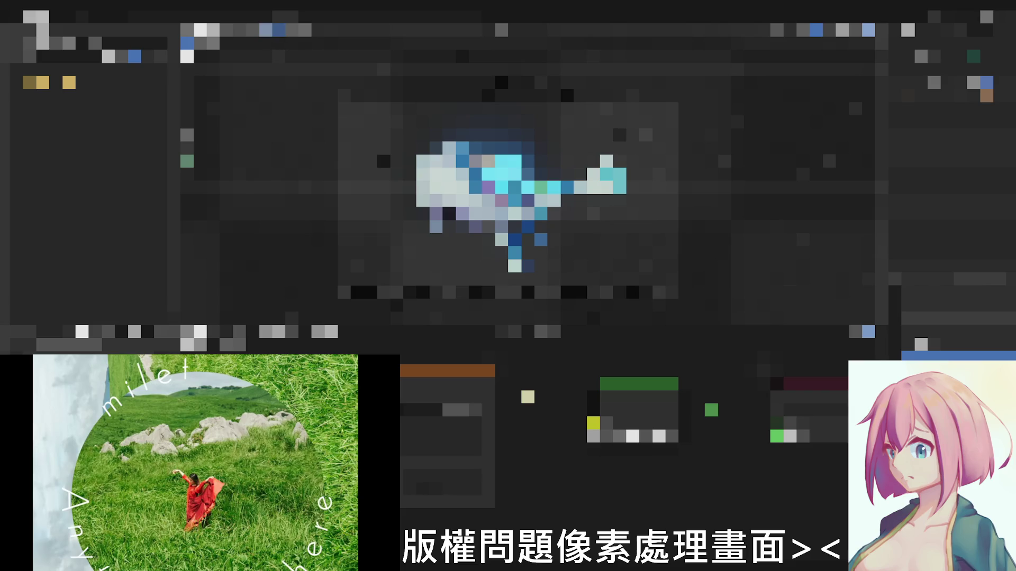
left_click(272, 29)
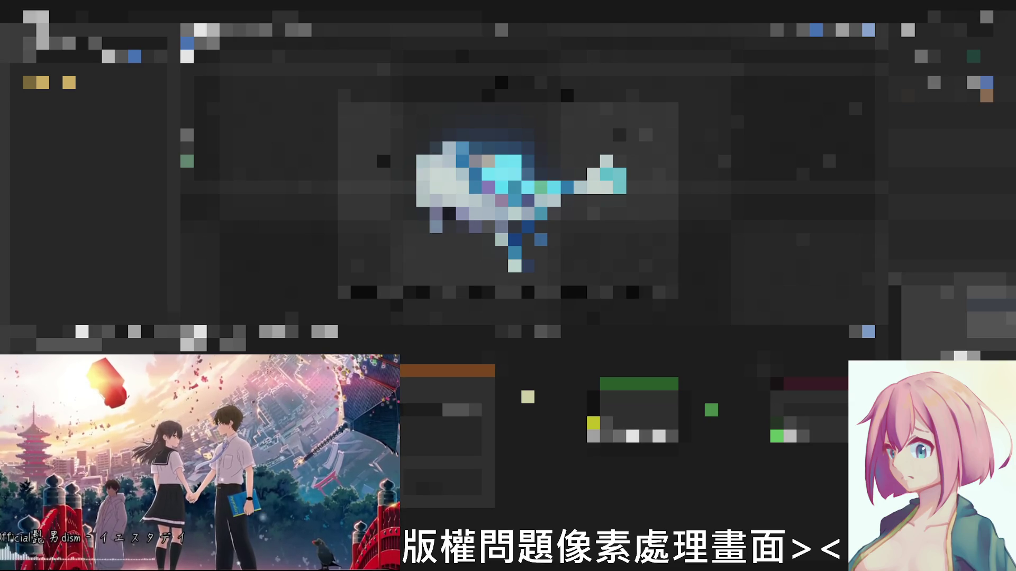
left_click(947, 305)
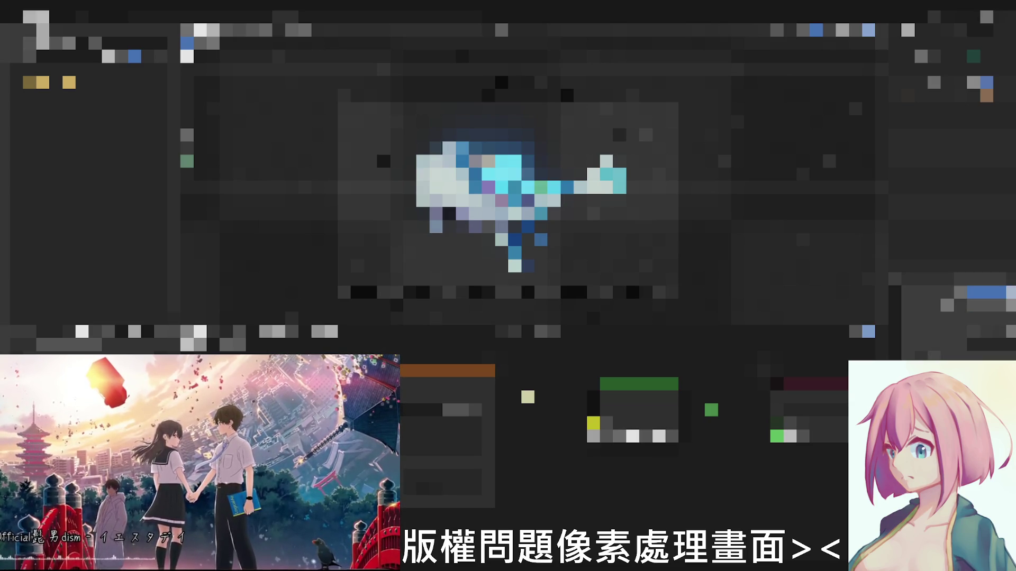
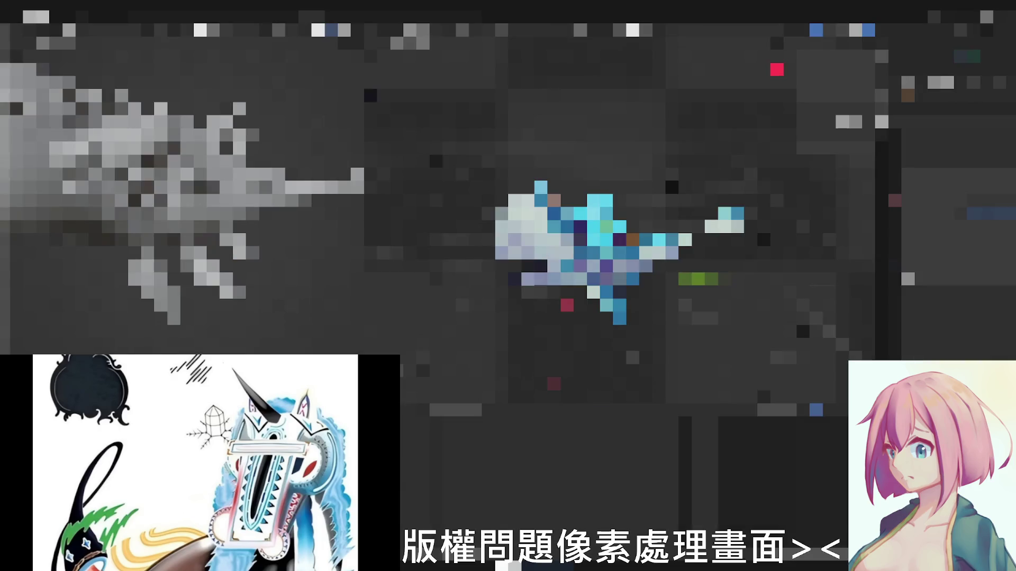
- Make the layer one row below the current one active in the Layers panel
left_click(952, 96)
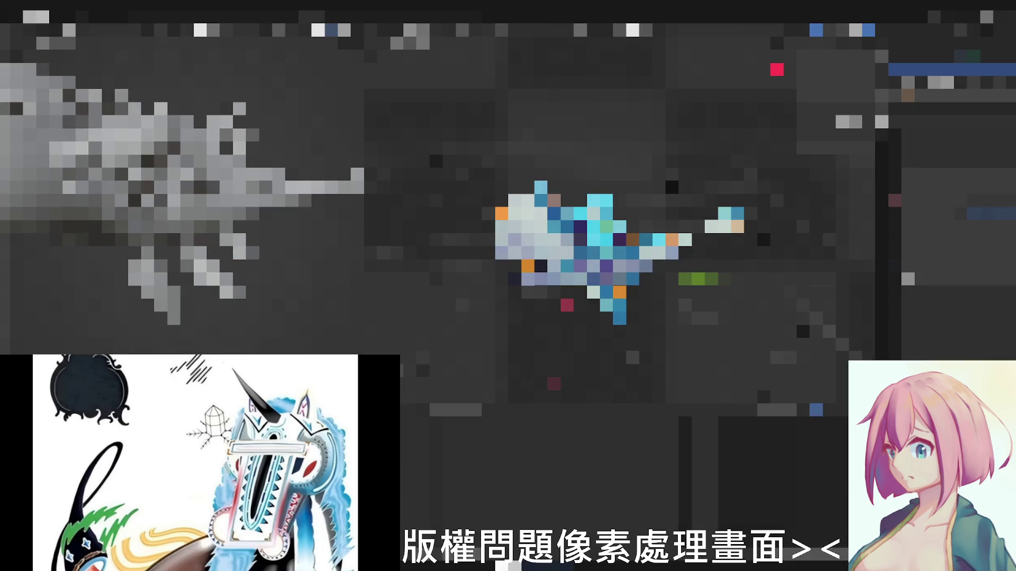